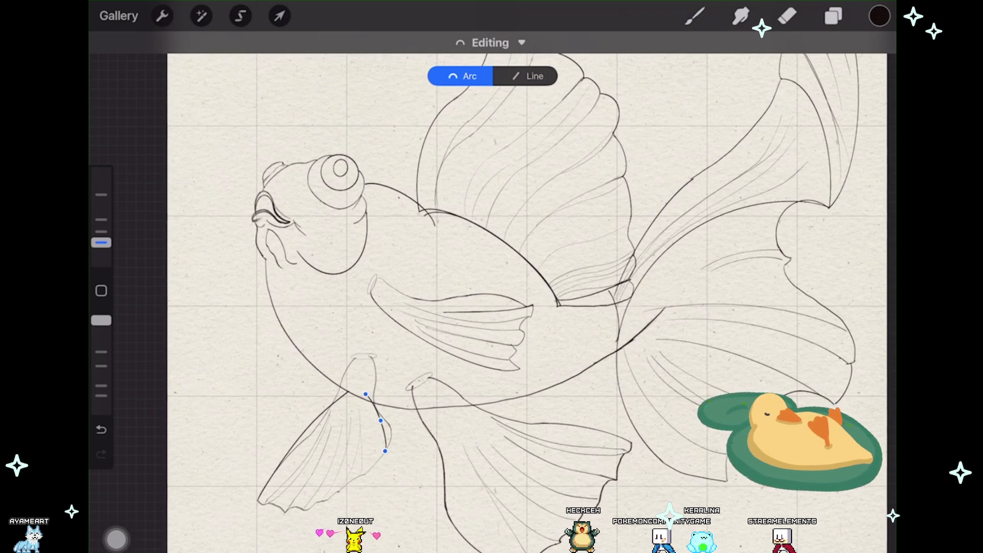
Step: Zoom in on the lower fins beneath the goldfish's belly
{"action": "scroll", "coordinate": [492, 302], "scroll_direction": "down", "scroll_amount": 3}
{"action": "scroll", "coordinate": [491, 302], "scroll_direction": "up", "scroll_amount": 2}
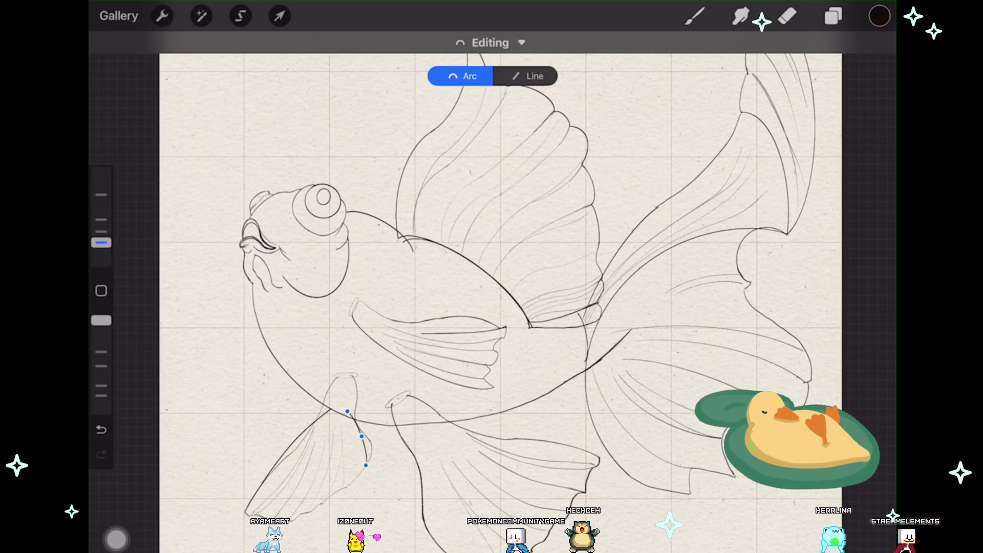
{"action": "scroll", "coordinate": [492, 292], "scroll_direction": "up", "scroll_amount": 3}
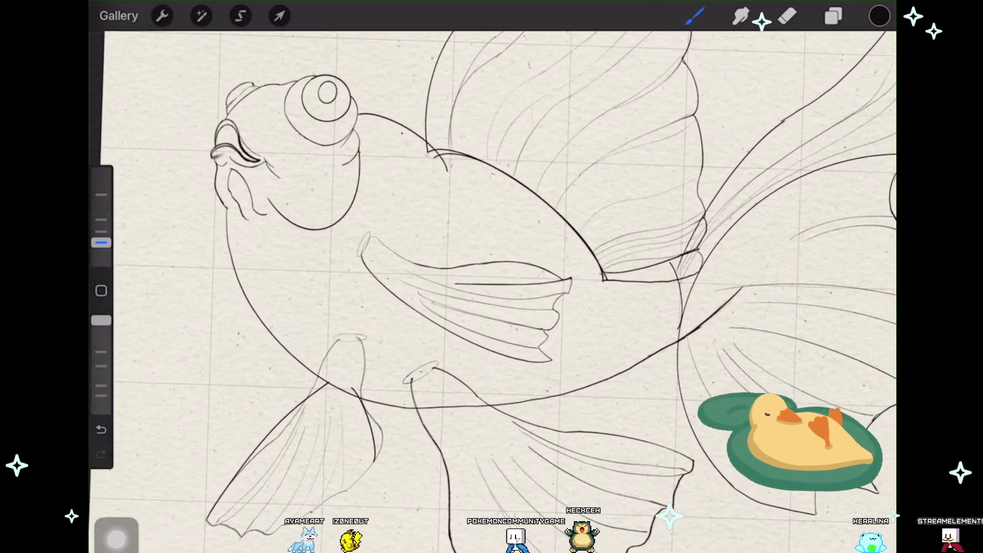
{"action": "scroll", "coordinate": [492, 277], "scroll_direction": "up", "scroll_amount": 3}
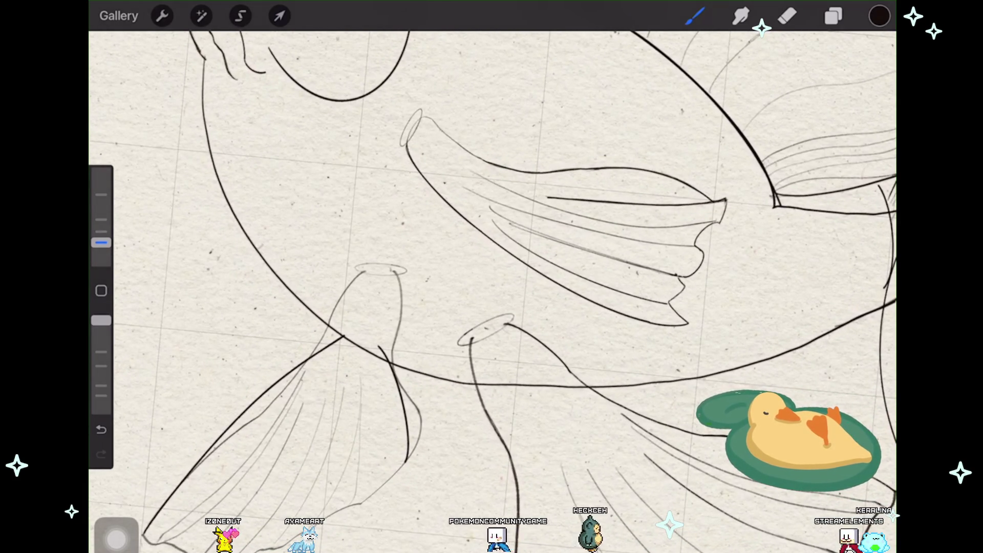
{"action": "scroll", "coordinate": [491, 277], "scroll_direction": "down", "scroll_amount": 3}
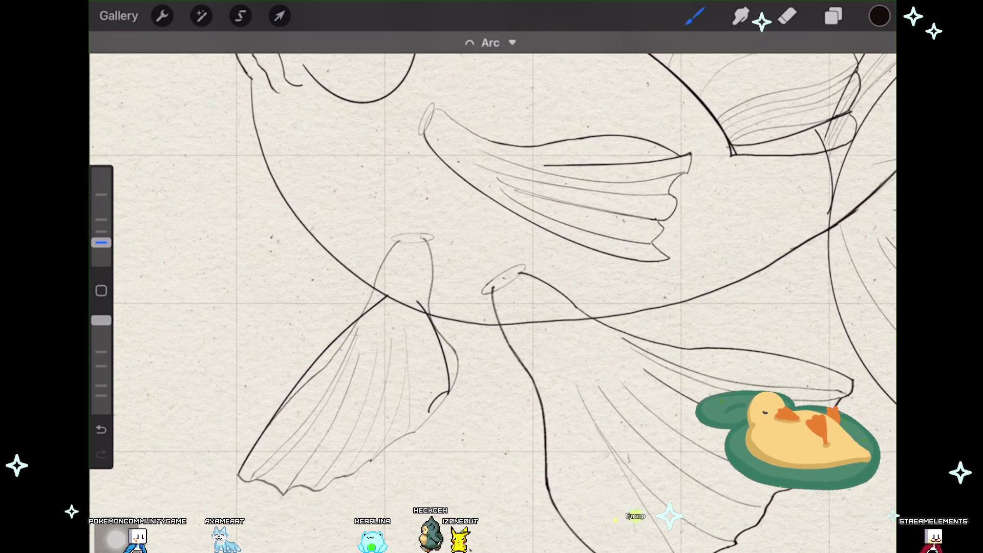
Step: Adjust the zoom on the inked pelvic and anal fins under the belly
{"action": "scroll", "coordinate": [359, 389], "scroll_direction": "up", "scroll_amount": 5}
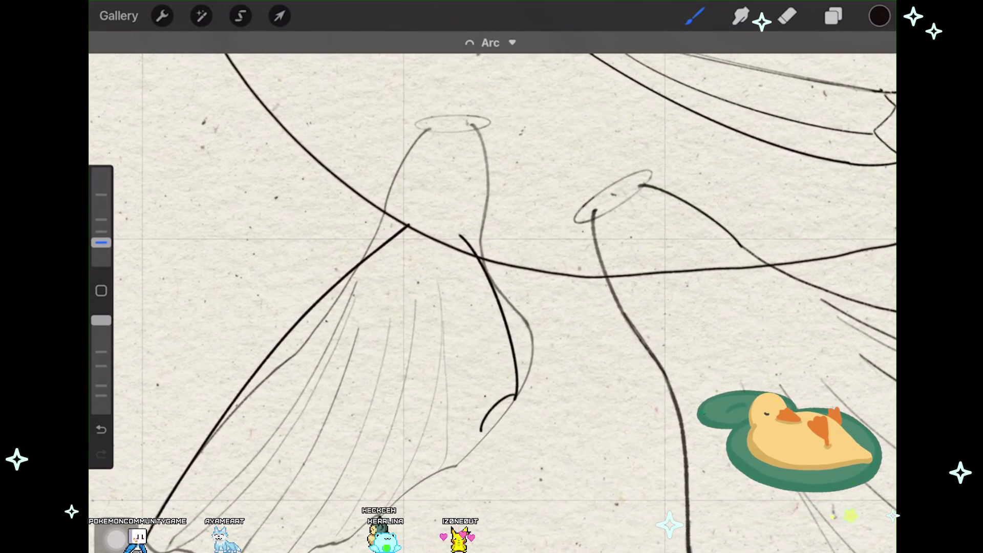
Step: Draw a straight ink line down the lower left fin's inner edge, redoing the first attempt
{"action": "scroll", "coordinate": [492, 302], "scroll_direction": "down", "scroll_amount": 2}
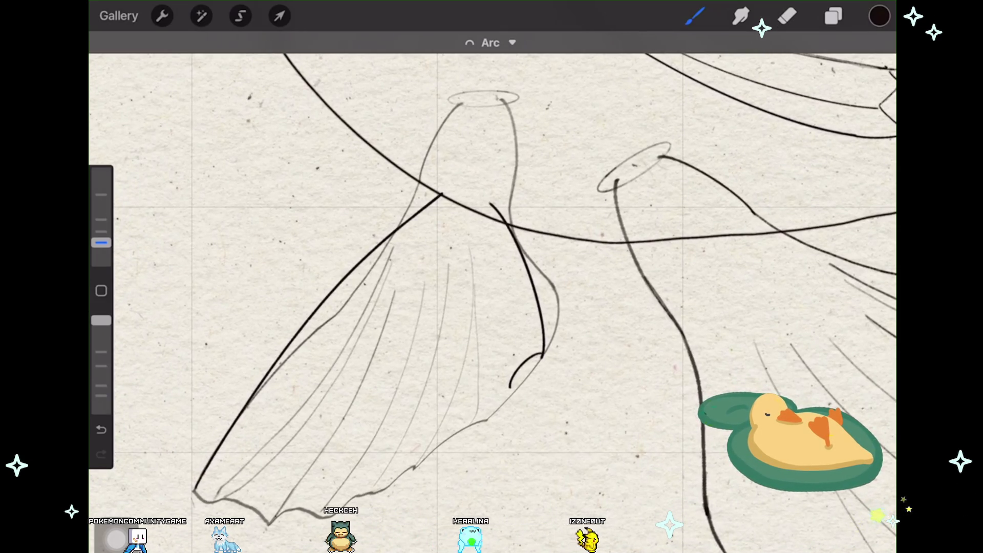
{"action": "left_click_drag", "start_coordinate": [499, 300], "coordinate": [506, 397]}
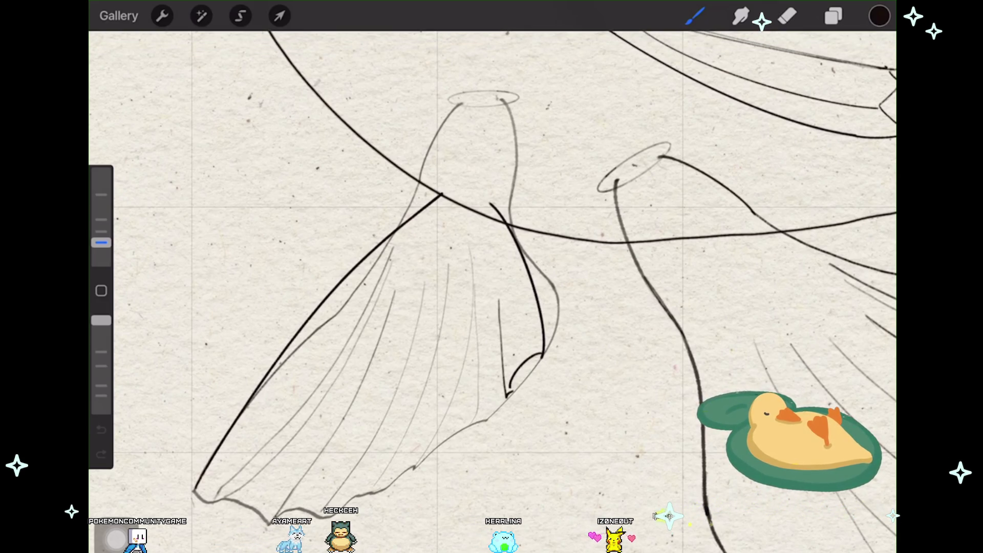
{"action": "key", "text": "ctrl+z"}
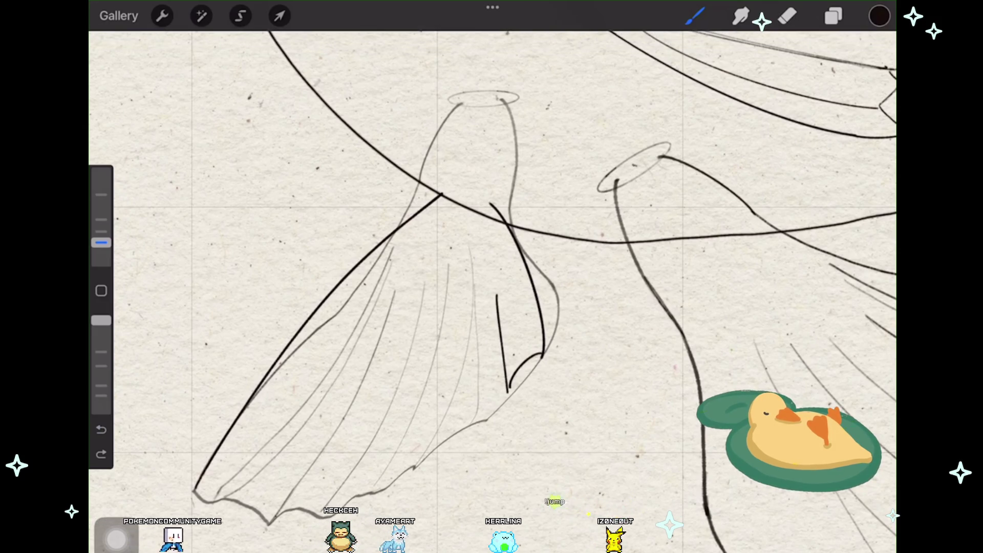
{"action": "left_click_drag", "start_coordinate": [498, 300], "coordinate": [510, 394]}
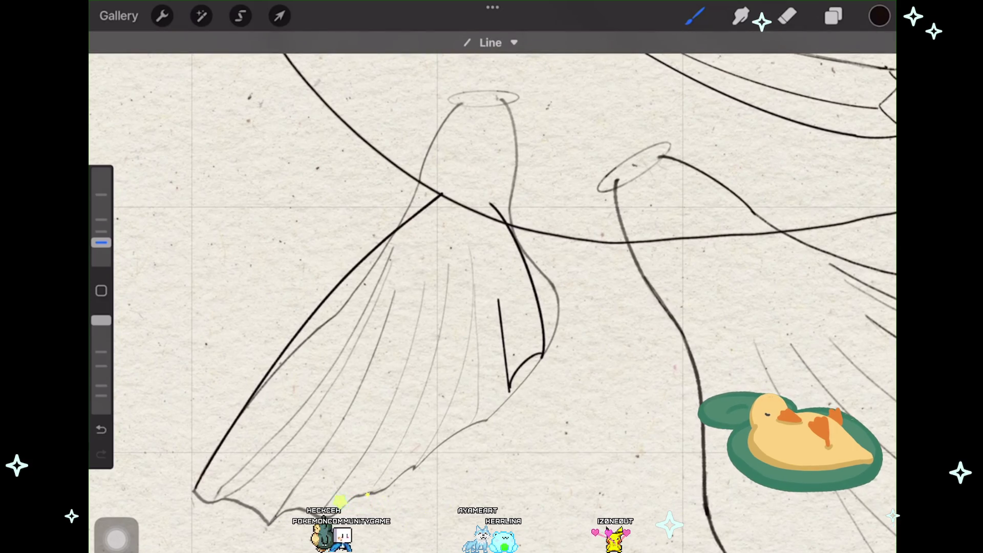
Step: Scroll the view while moving to the image.png portrait painting in Firefox
{"action": "scroll", "coordinate": [491, 302], "scroll_direction": "up", "scroll_amount": 2}
{"action": "scroll", "coordinate": [492, 302], "scroll_direction": "up", "scroll_amount": 1}
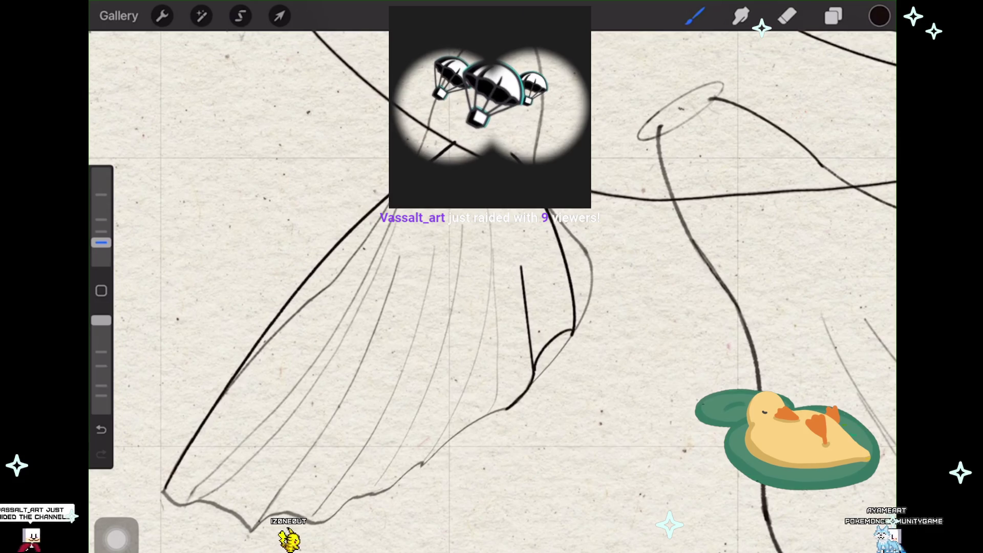
{"action": "scroll", "coordinate": [491, 277], "scroll_direction": "up", "scroll_amount": 3}
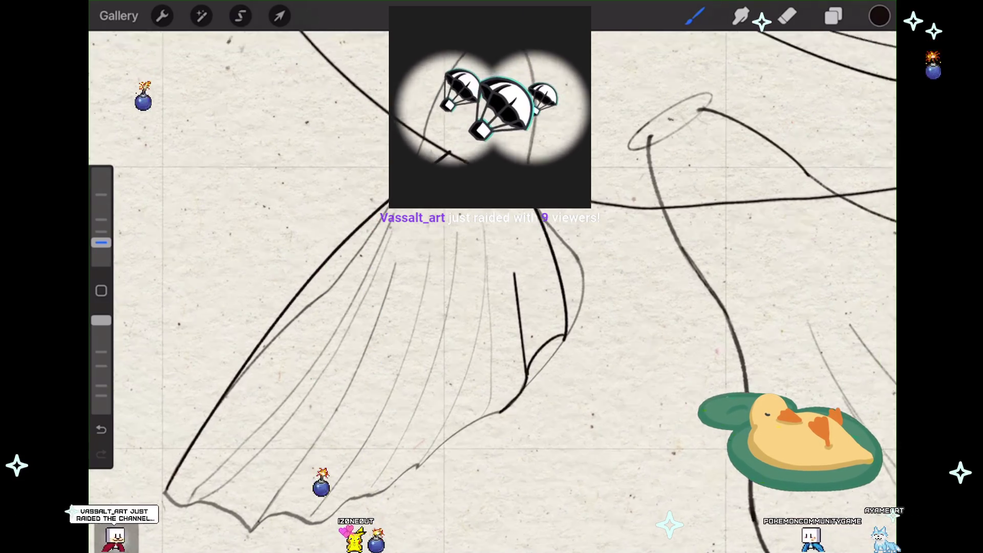
{"action": "scroll", "coordinate": [491, 276], "scroll_direction": "down", "scroll_amount": 5}
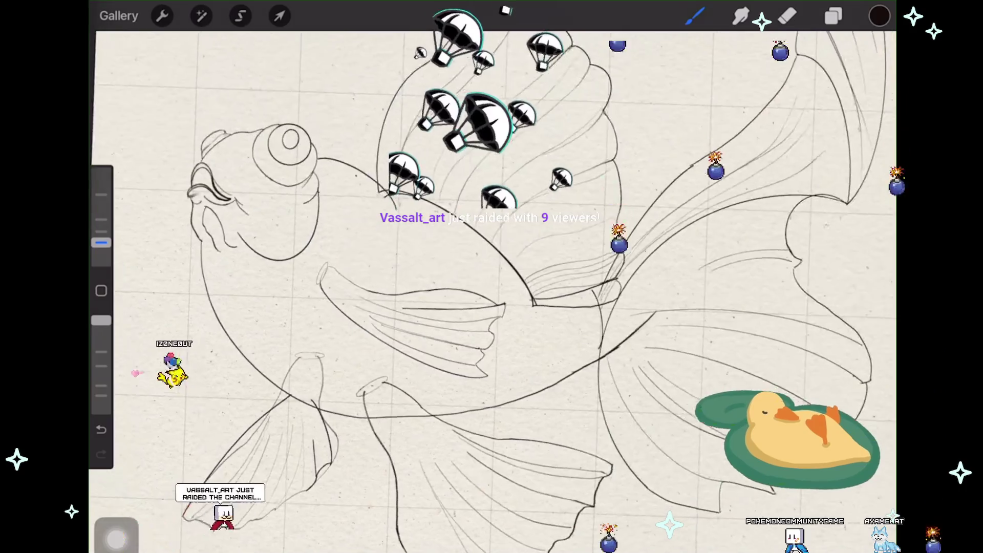
{"action": "scroll", "coordinate": [491, 276], "scroll_direction": "down", "scroll_amount": 2}
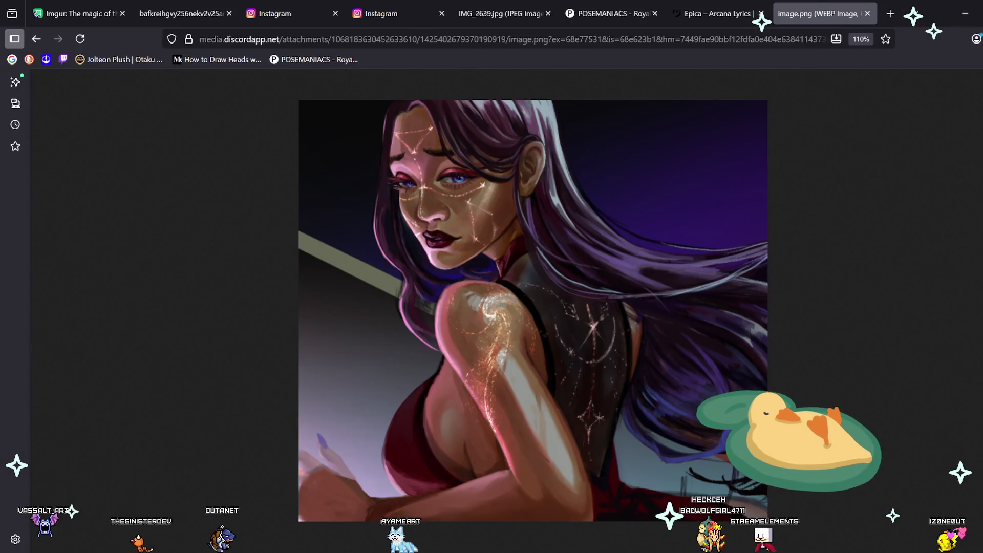
Step: Load the ink artist's Instagram profile in a new tab and select its address
{"action": "key", "text": "ctrl+t"}
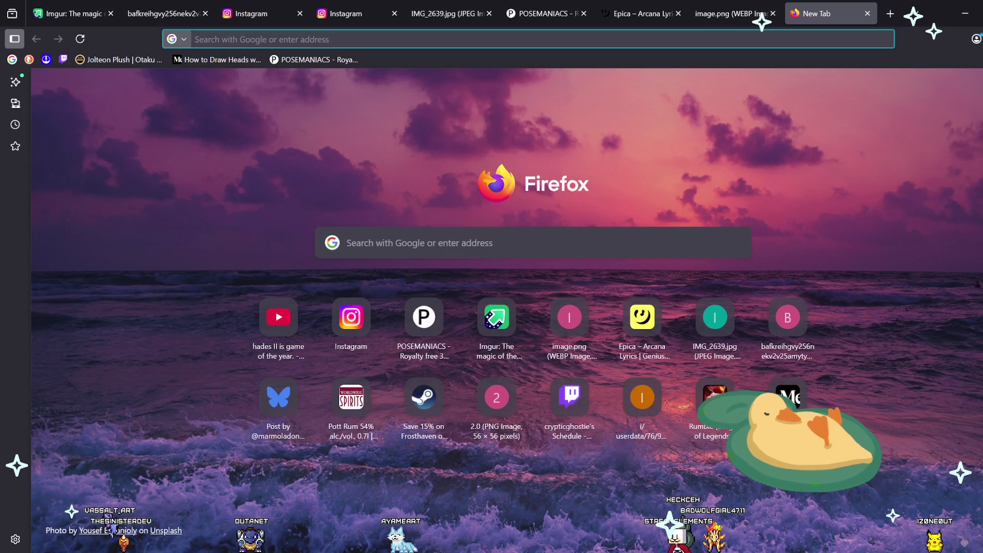
{"action": "type", "text": "www.instagram.com/vassalt_art/"}
{"action": "key", "text": "Return"}
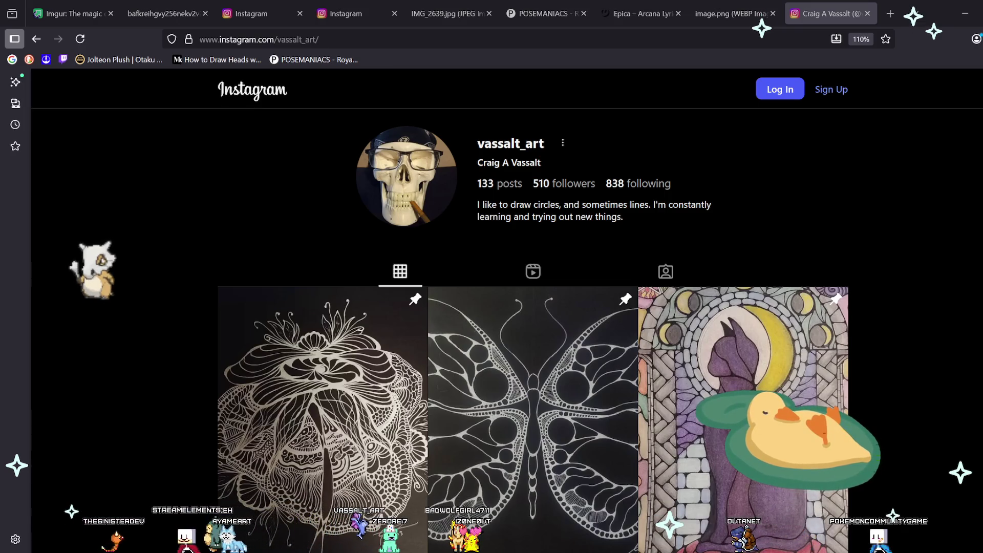
{"action": "key", "text": "ctrl+l"}
Step: Copy the profile address and open the flower and butterfly posts in background tabs
{"action": "key", "text": "ctrl+c"}
{"action": "scroll", "coordinate": [323, 359], "scroll_direction": "down", "scroll_amount": 3}
{"action": "scroll", "coordinate": [322, 359], "scroll_direction": "up", "scroll_amount": 2}
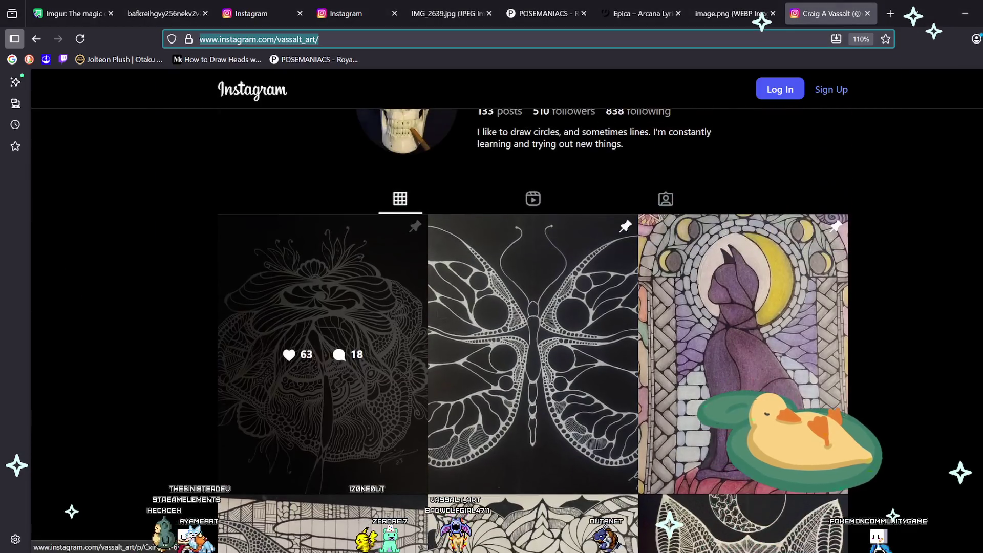
{"action": "middle_click", "coordinate": [323, 353]}
{"action": "middle_click", "coordinate": [532, 354]}
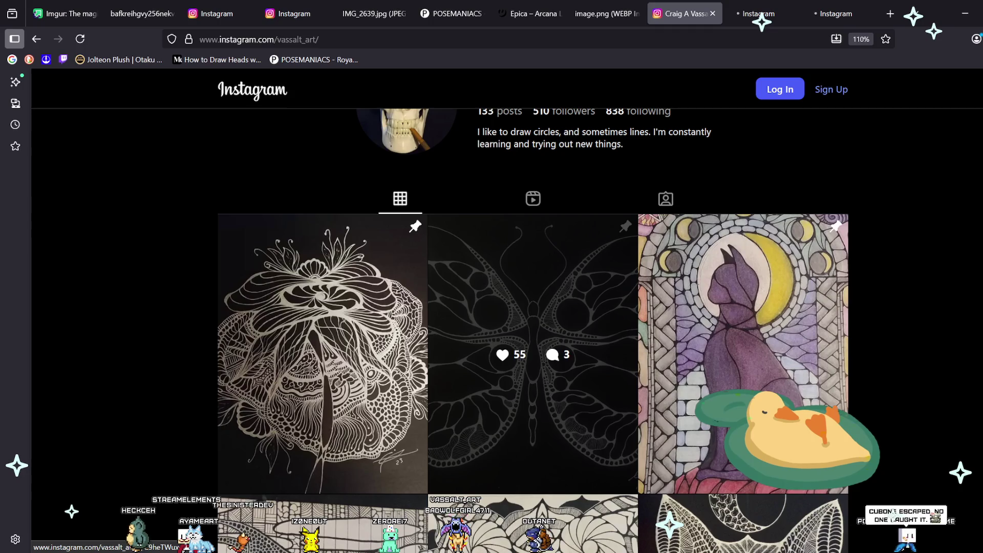
Step: Open the stained-glass cat, dragon, seashell and owl posts in background tabs
{"action": "scroll", "coordinate": [532, 353], "scroll_direction": "down", "scroll_amount": 3}
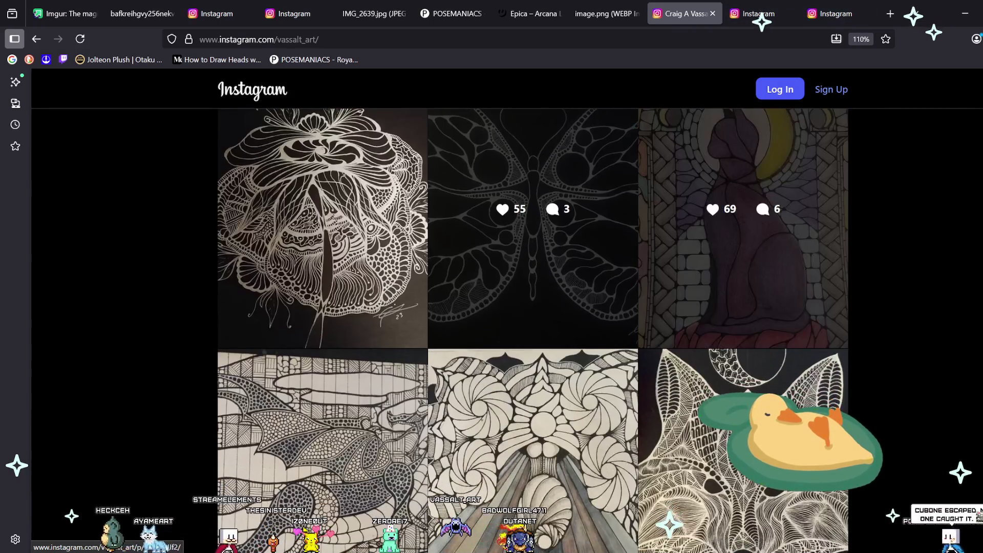
{"action": "middle_click", "coordinate": [743, 236]}
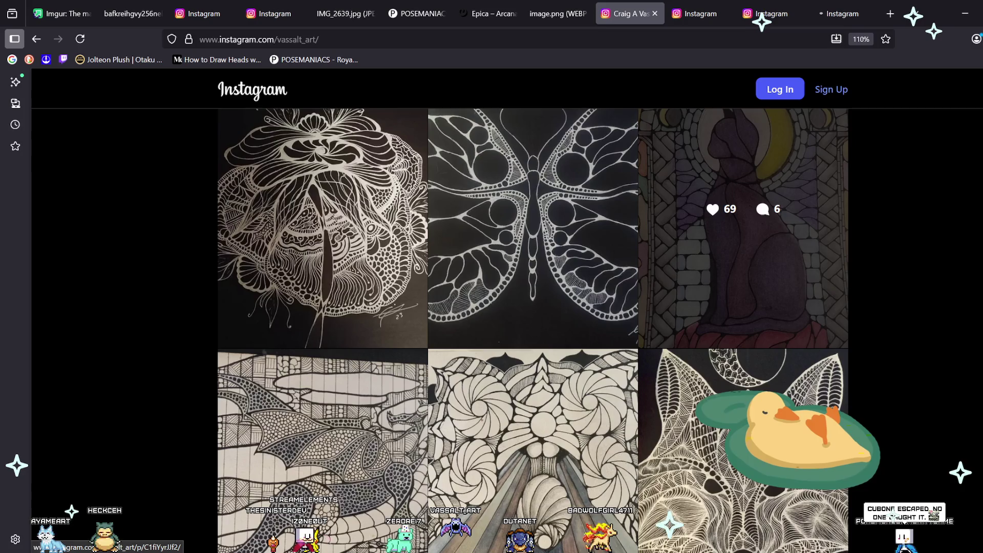
{"action": "scroll", "coordinate": [532, 354], "scroll_direction": "down", "scroll_amount": 3}
{"action": "middle_click", "coordinate": [533, 353]}
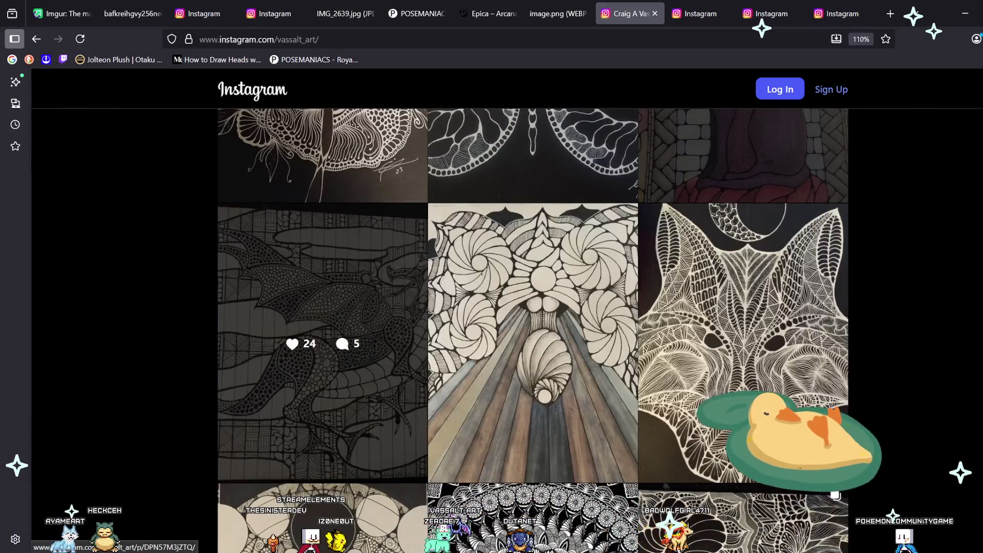
{"action": "scroll", "coordinate": [317, 374], "scroll_direction": "up", "scroll_amount": 1}
{"action": "scroll", "coordinate": [317, 374], "scroll_direction": "up", "scroll_amount": 1}
{"action": "middle_click", "coordinate": [532, 400]}
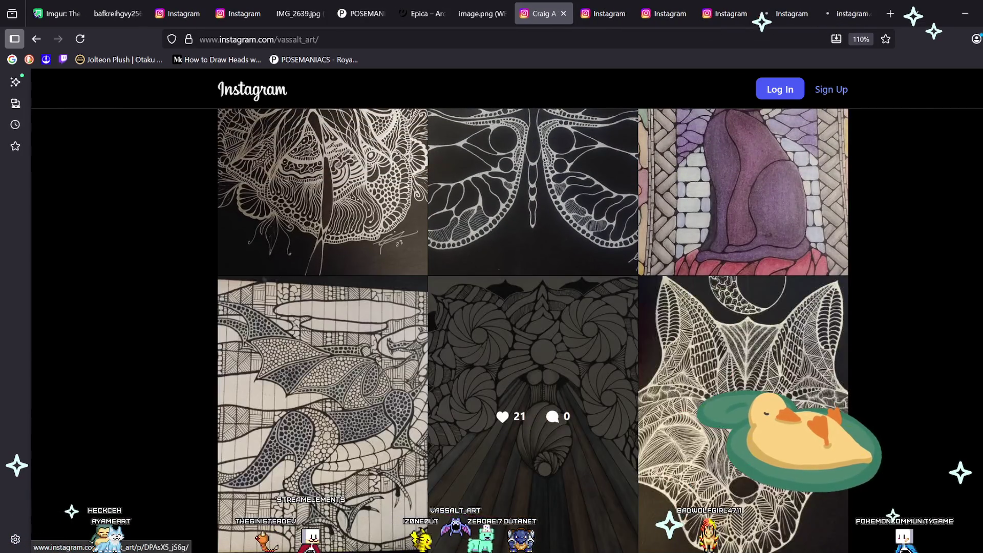
{"action": "scroll", "coordinate": [532, 400], "scroll_direction": "down", "scroll_amount": 2}
{"action": "scroll", "coordinate": [533, 399], "scroll_direction": "down", "scroll_amount": 5}
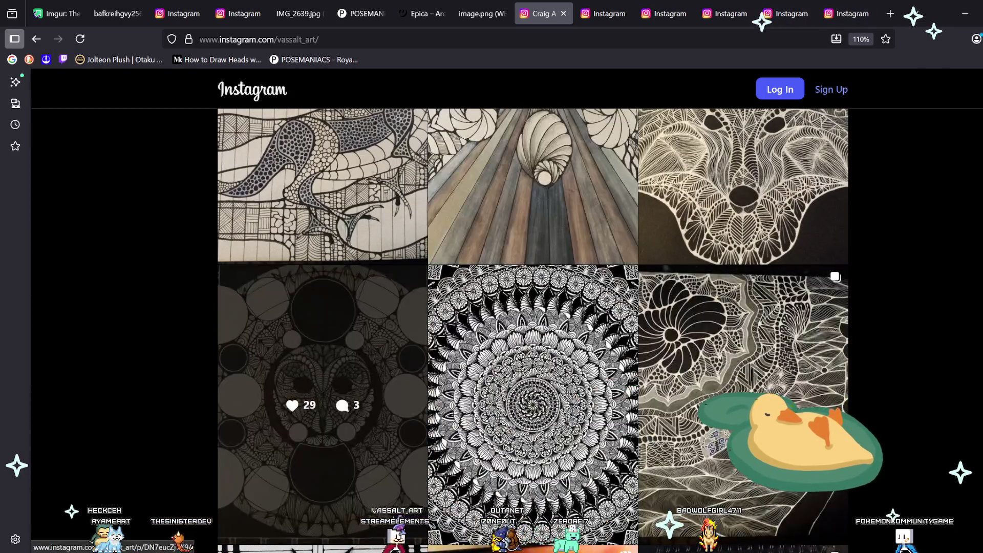
{"action": "middle_click", "coordinate": [322, 399]}
Step: View the white-ink flower post without its sign-up prompt, then switch tabs
{"action": "key", "text": "ctrl+Tab"}
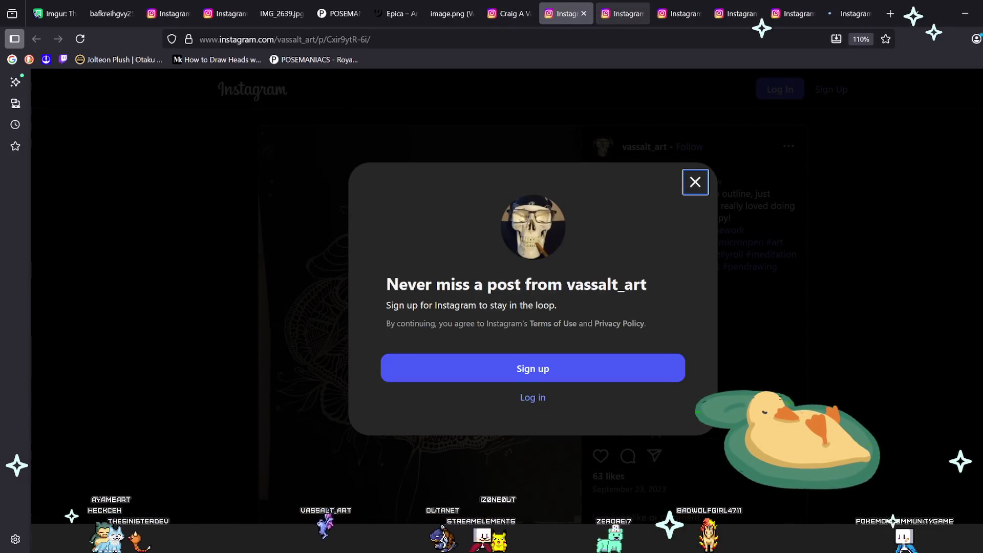
{"action": "left_click", "coordinate": [696, 182]}
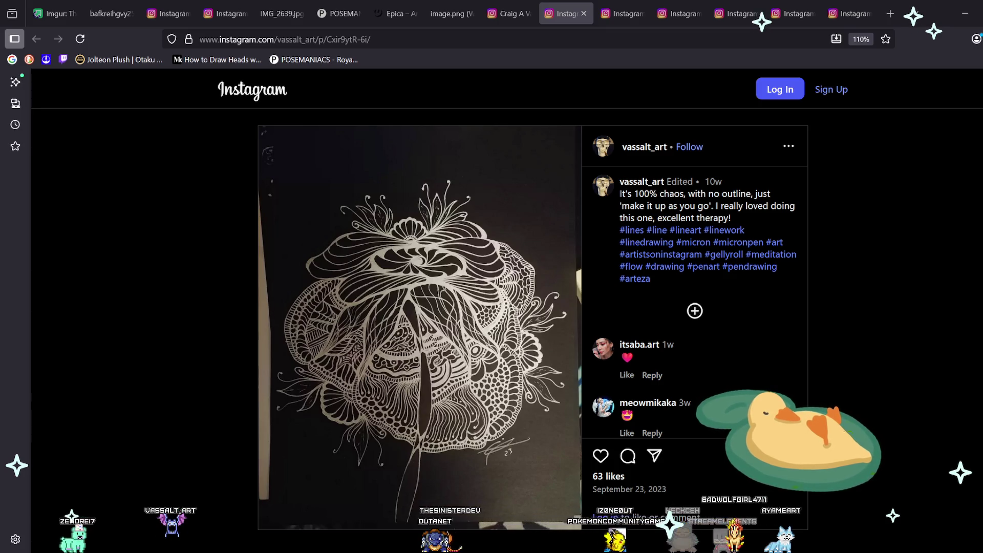
{"action": "key", "text": "ctrl+Tab"}
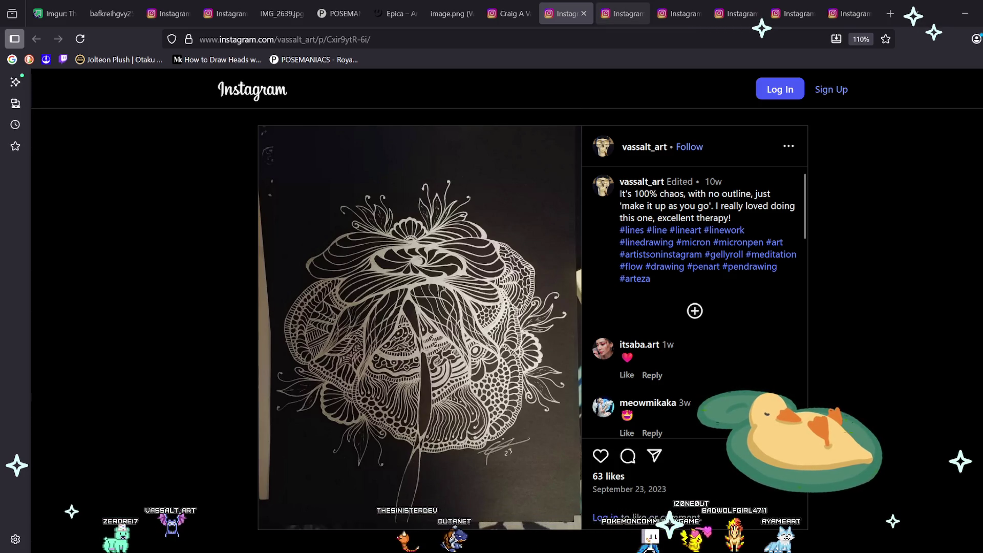
Step: Dismiss the sign-up prompt over the butterfly post, then switch to the black cat post
{"action": "key", "text": "Escape"}
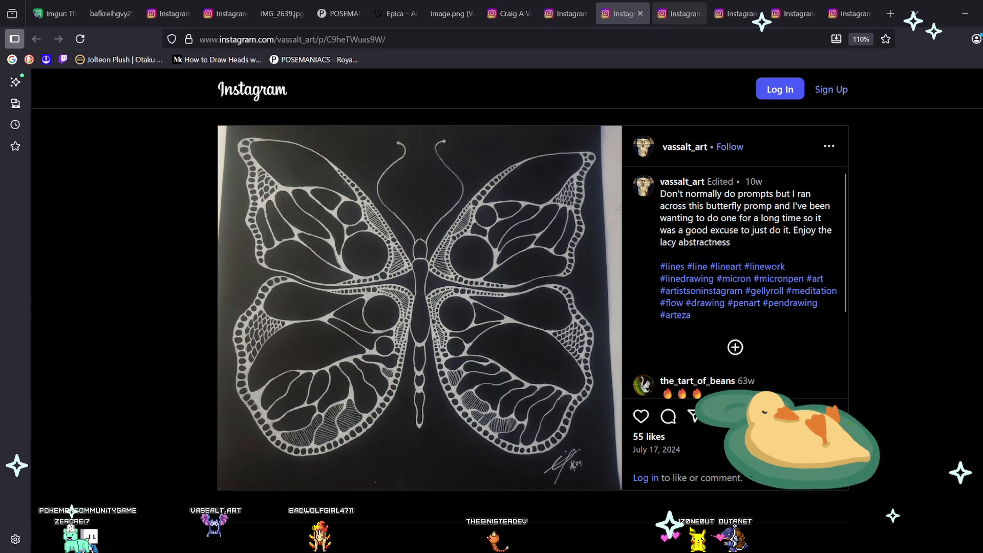
{"action": "left_click", "coordinate": [680, 13]}
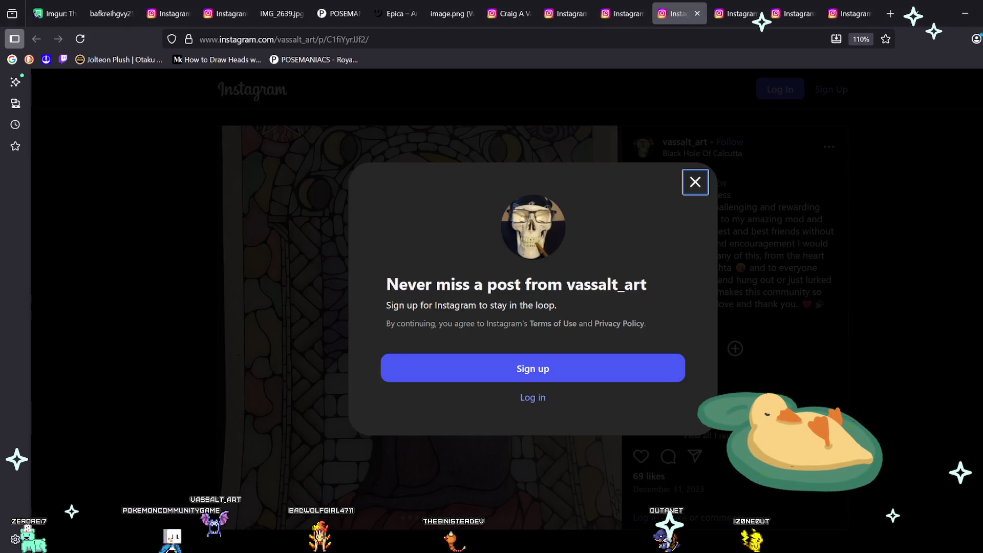
Step: Step through the 'Black cat process' carousel to its final bare line-art image
{"action": "key", "text": "Escape"}
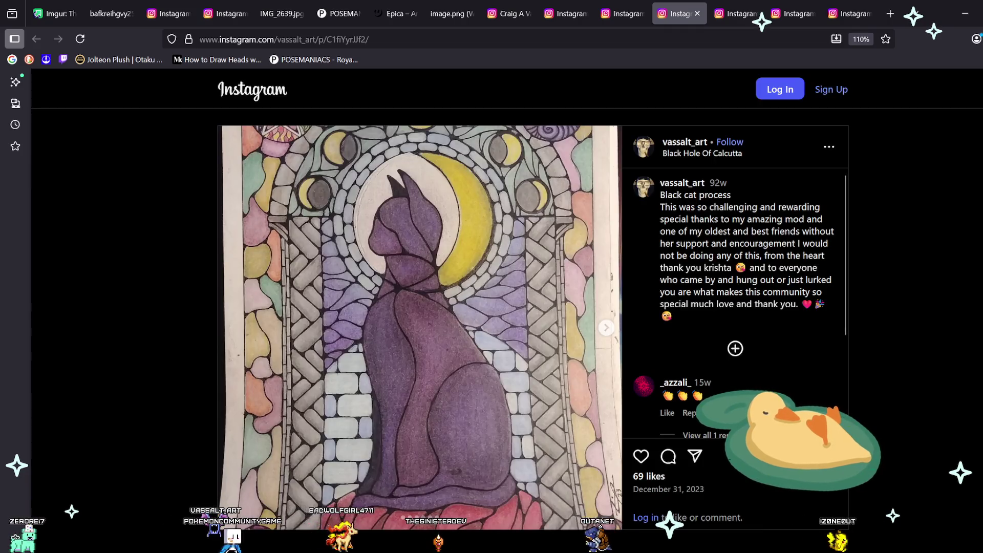
{"action": "key", "text": "Right"}
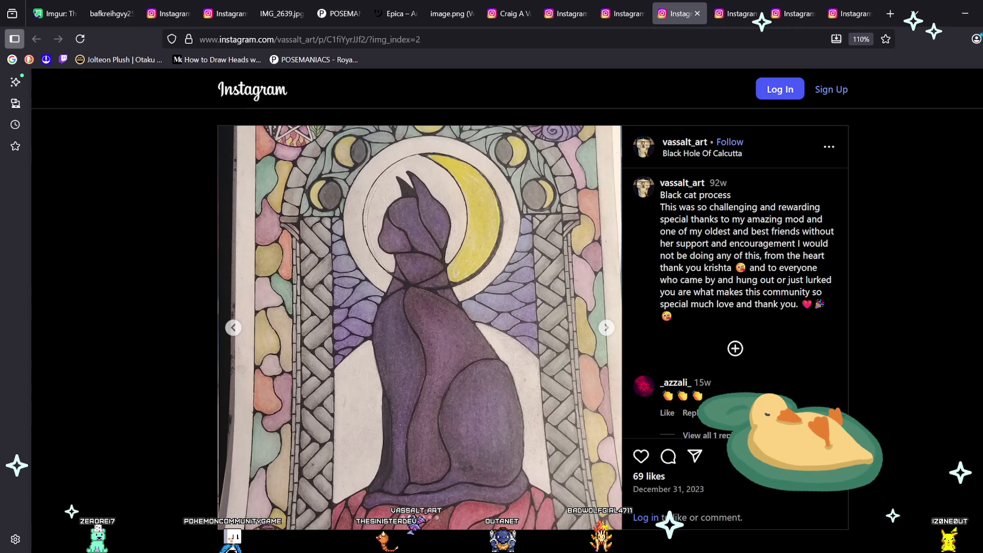
{"action": "key", "text": "Right"}
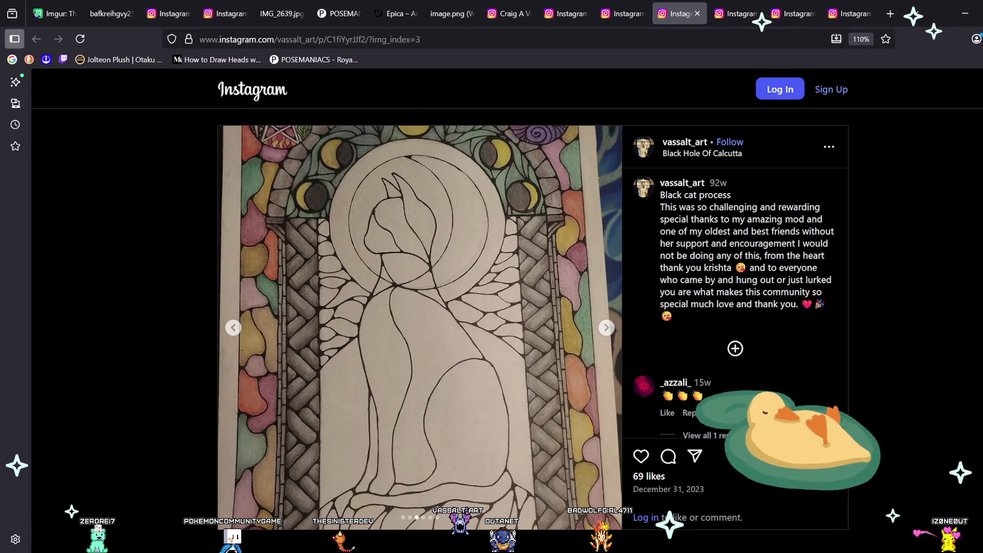
{"action": "key", "text": "Right"}
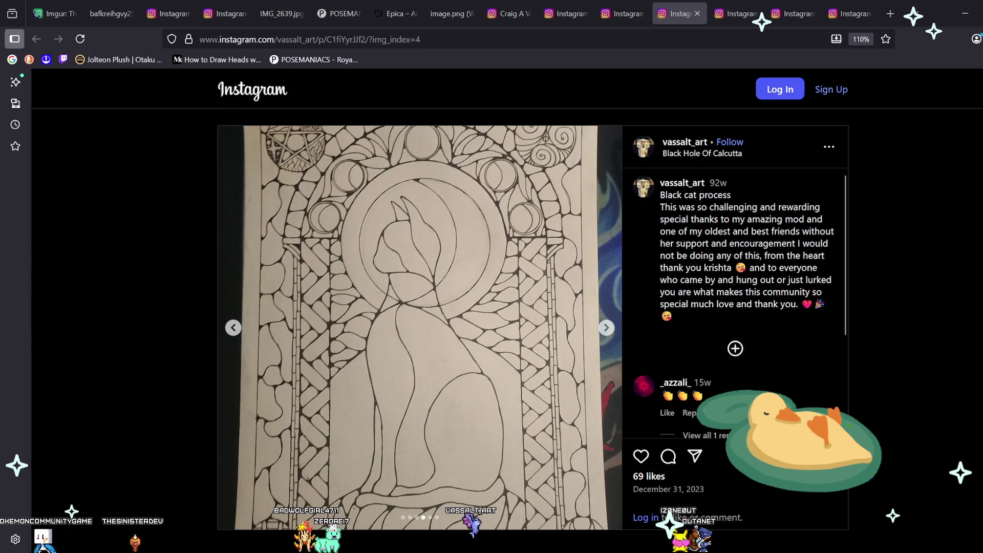
{"action": "key", "text": "Right"}
{"action": "key", "text": "Right"}
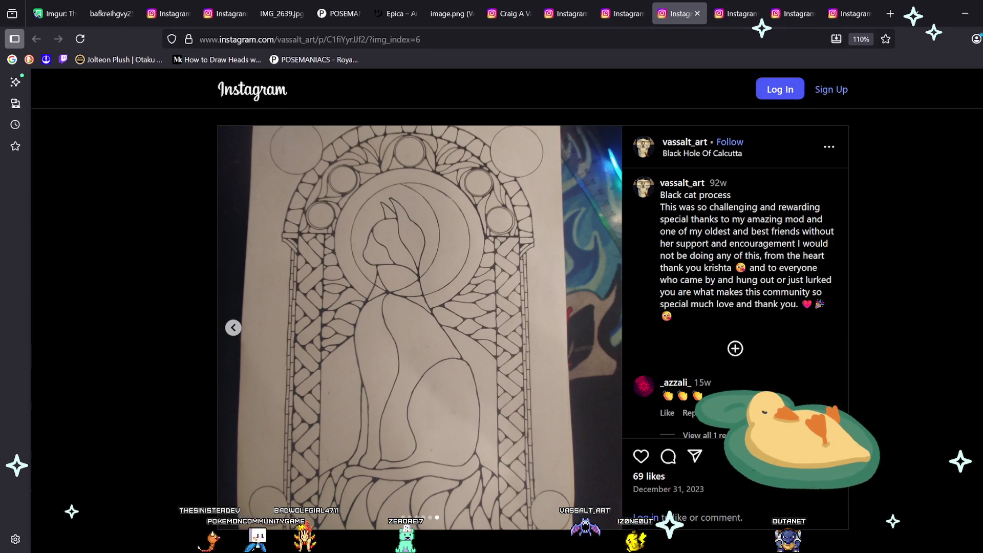
{"action": "left_click", "coordinate": [762, 13]}
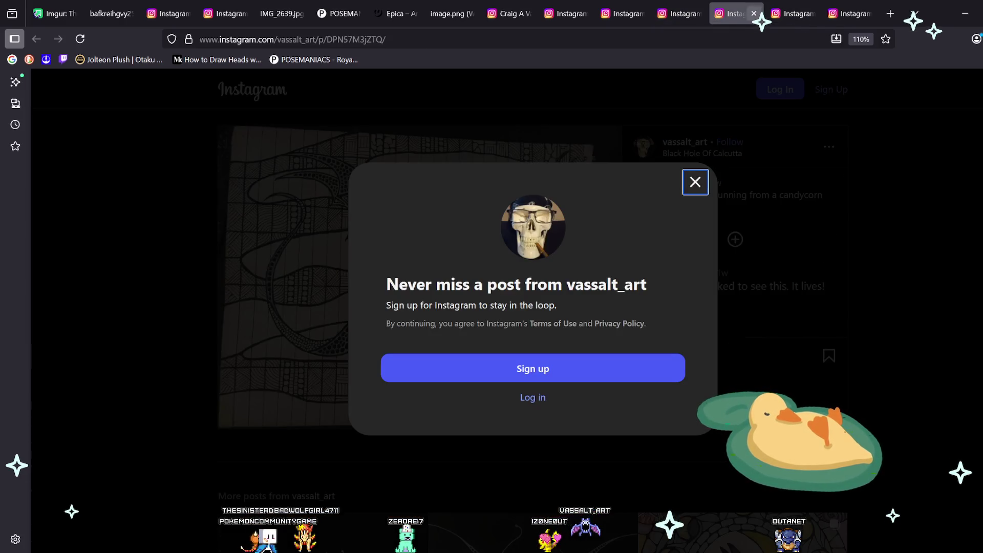
Step: Close the 'Never miss a post' prompt covering the patterned dragon post
{"action": "key", "text": "Escape"}
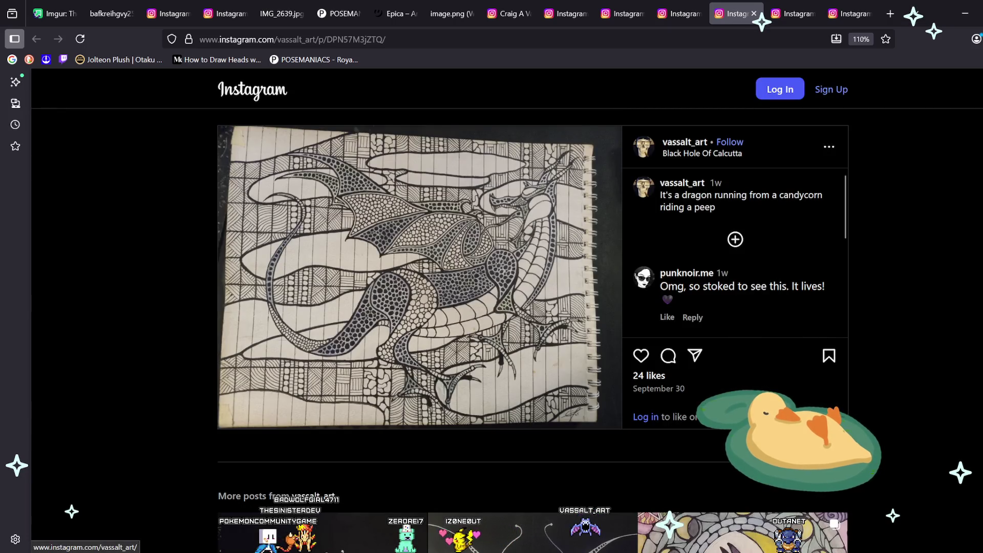